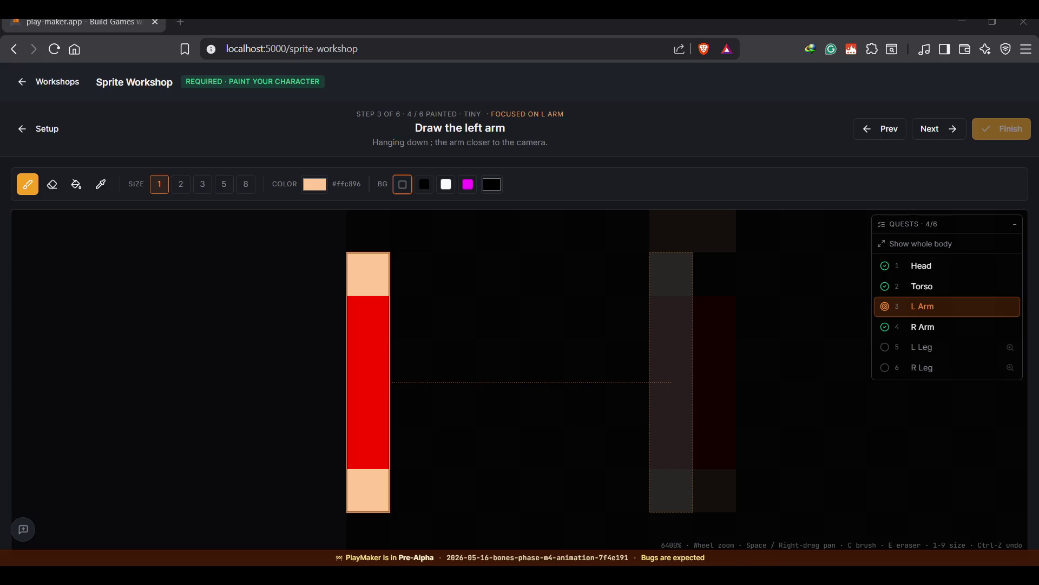
- Zoom the canvas out from 6400% to 2400% to show more of the character around the left arm
scroll(781, 426, down, 3)
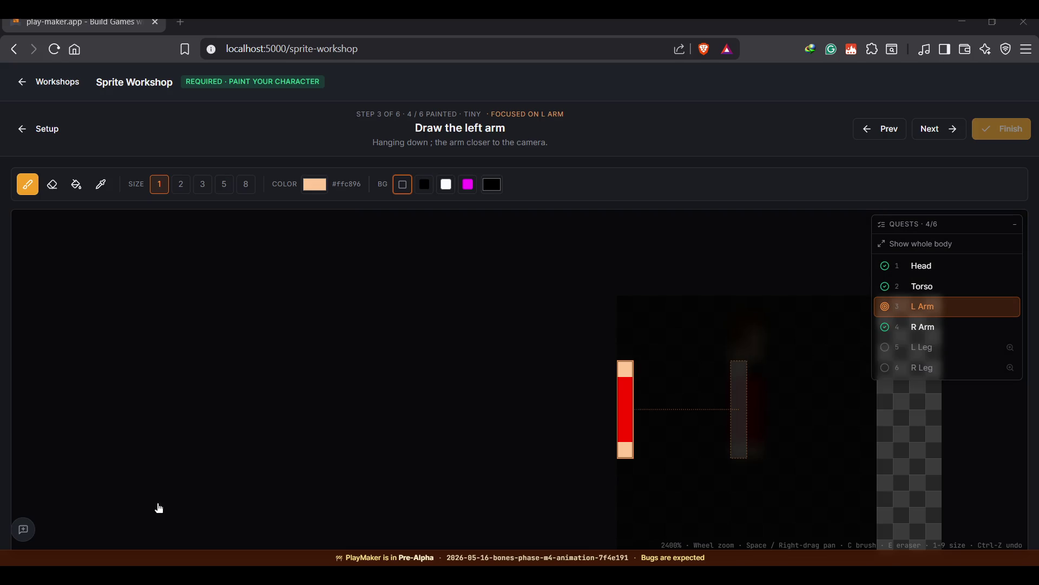
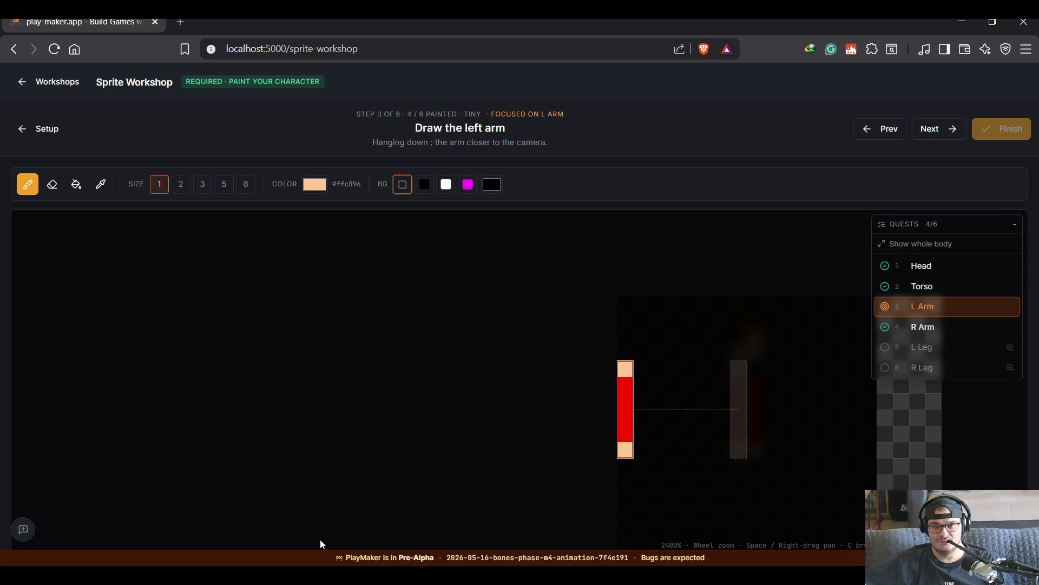
- Inspect the Torso quest, then return to the L Arm quest and zoom the canvas out
scroll(713, 434, up, 2)
scroll(730, 441, down, 10)
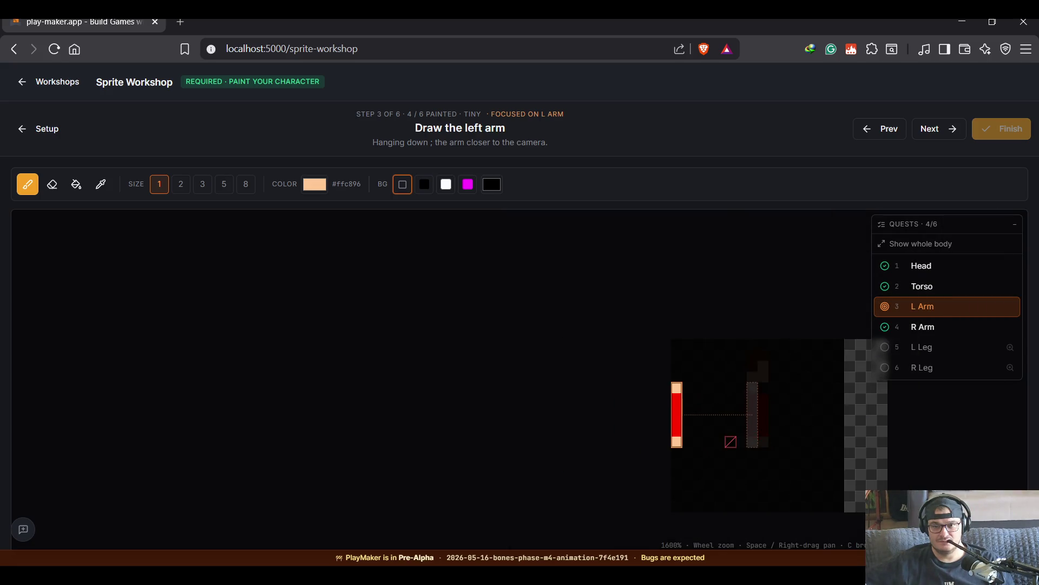
scroll(734, 445, up, 10)
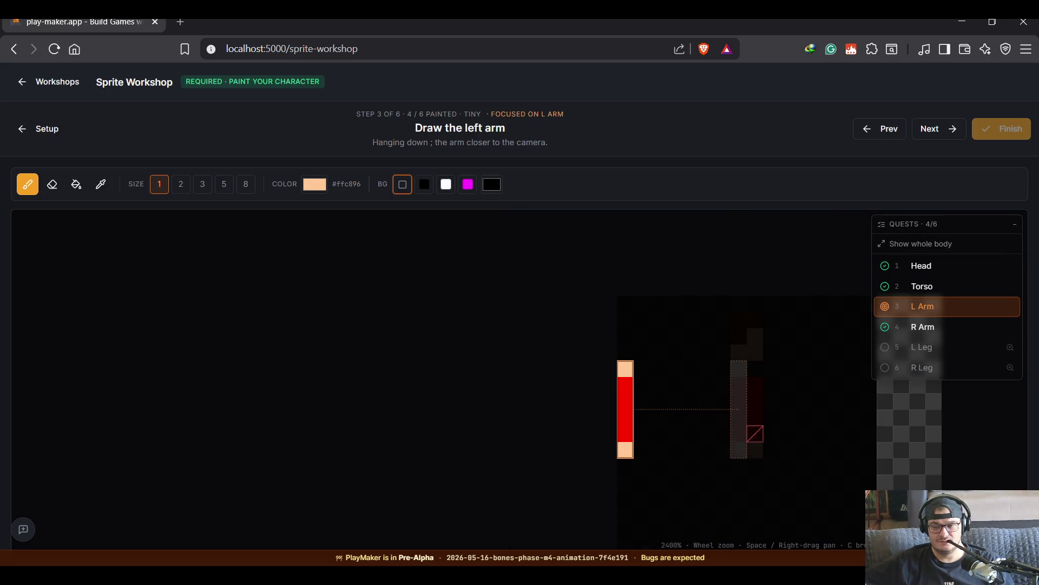
click(957, 286)
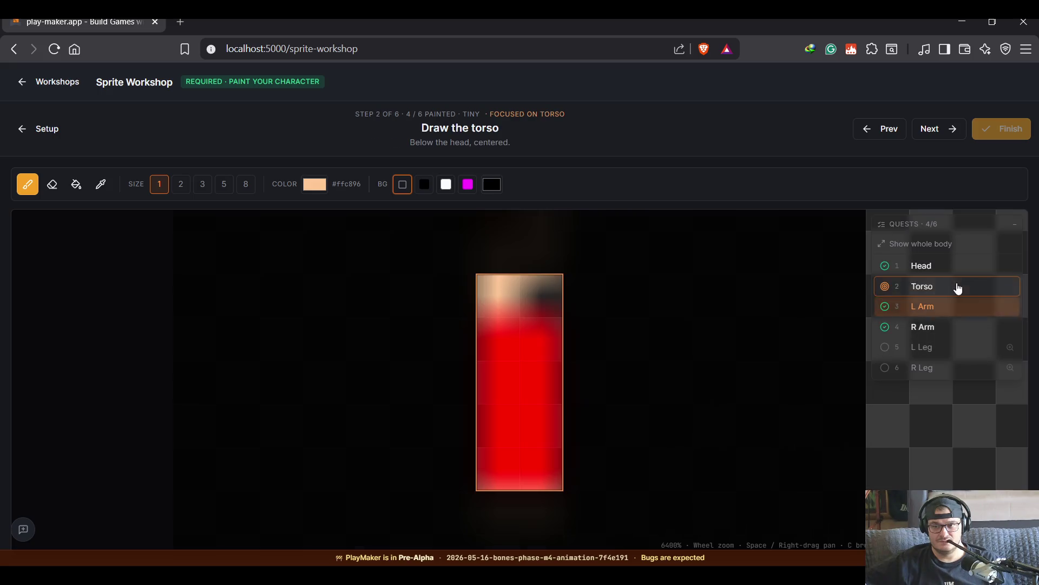
click(943, 314)
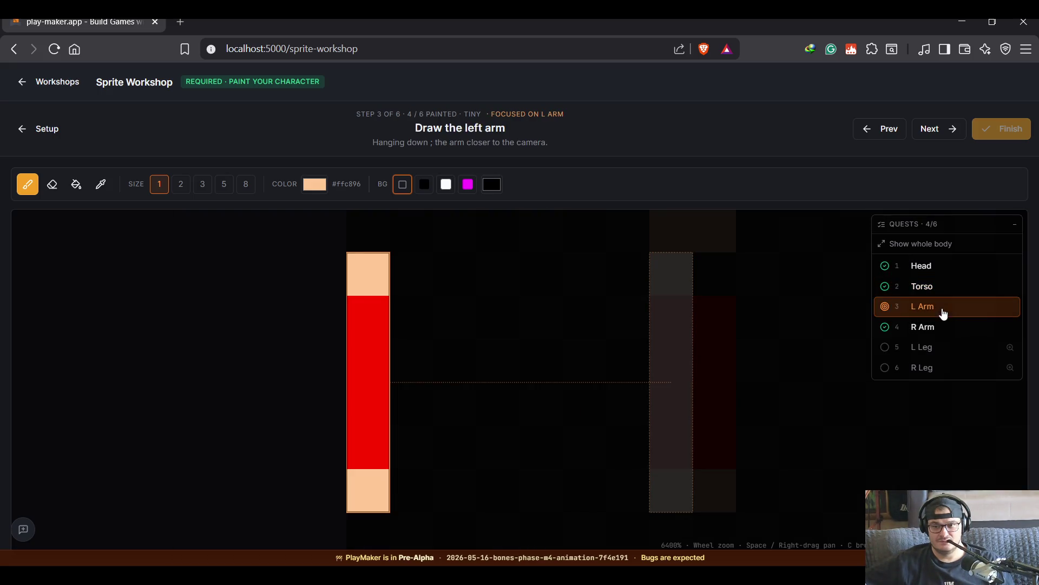
scroll(725, 392, down, 1)
scroll(753, 409, down, 1)
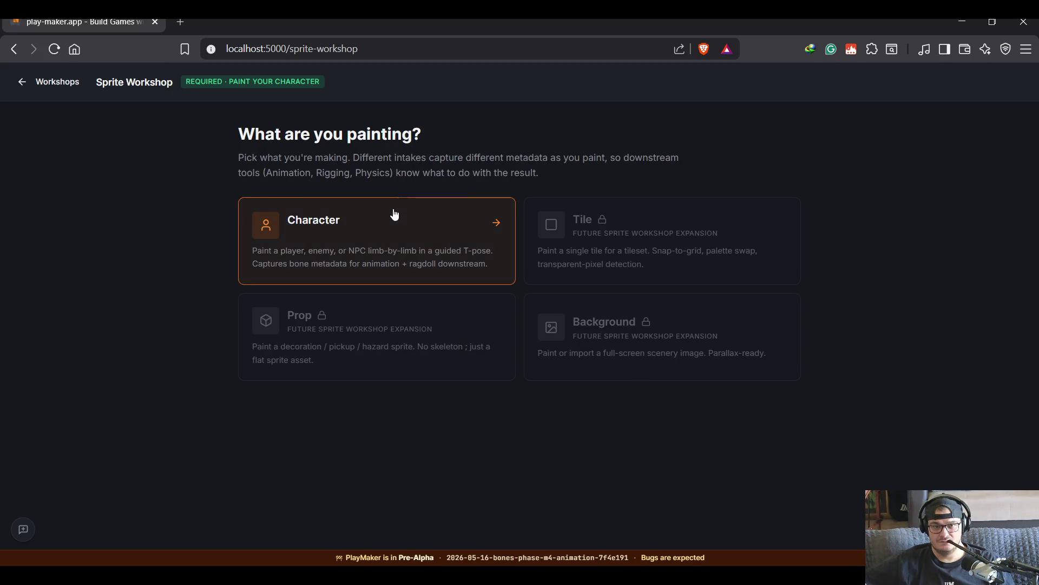
- Resume the in-progress Character sprite on the L Arm quest and zoom the canvas out
click(393, 215)
click(370, 204)
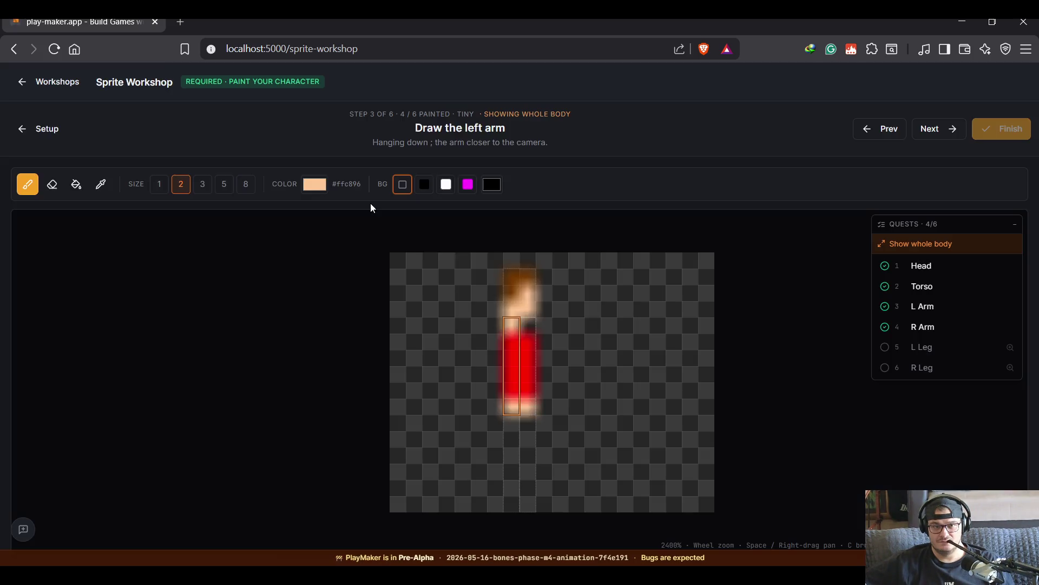
click(933, 304)
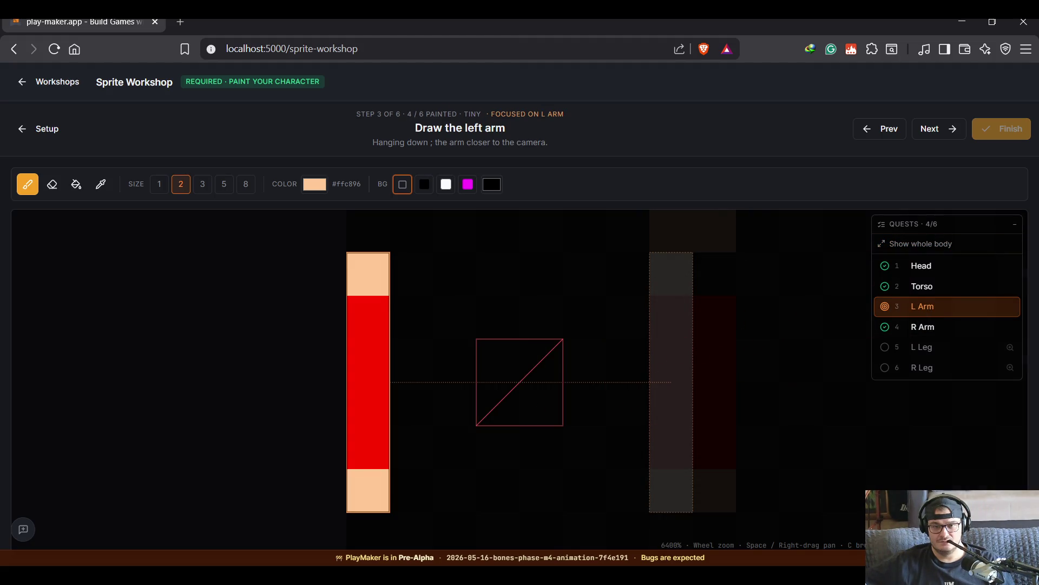
scroll(476, 382, down, 1)
scroll(528, 427, down, 1)
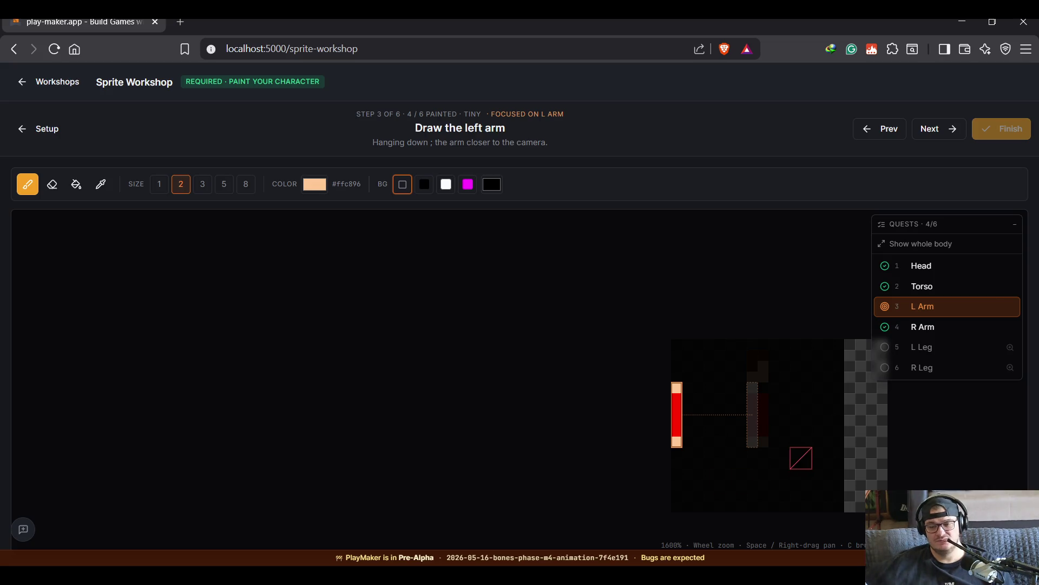
- Bring the transparent drawing area into view and set the brush size to 1
scroll(801, 458, up, 1)
drag(801, 469, 638, 427)
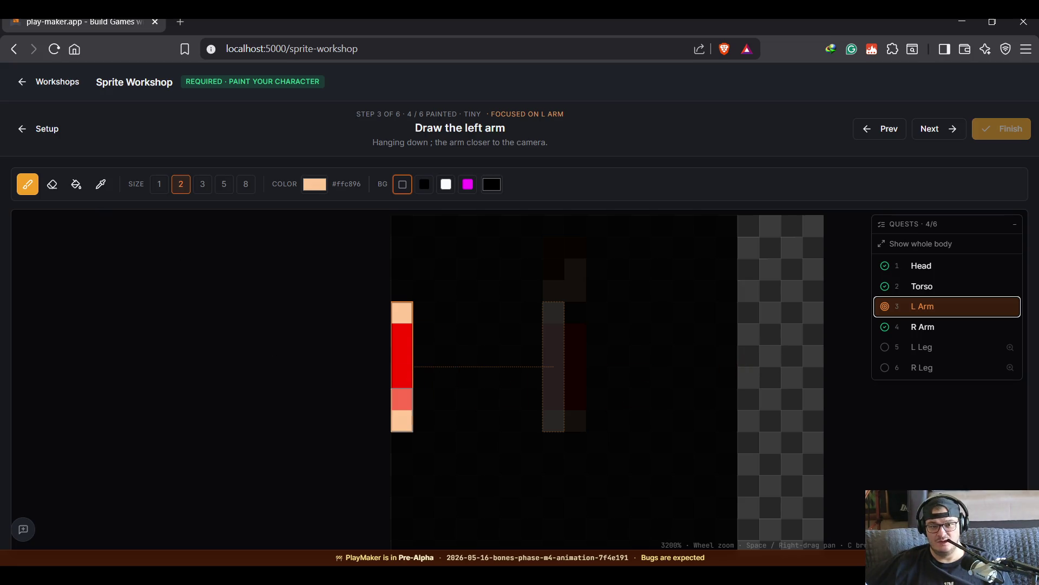
key(1)
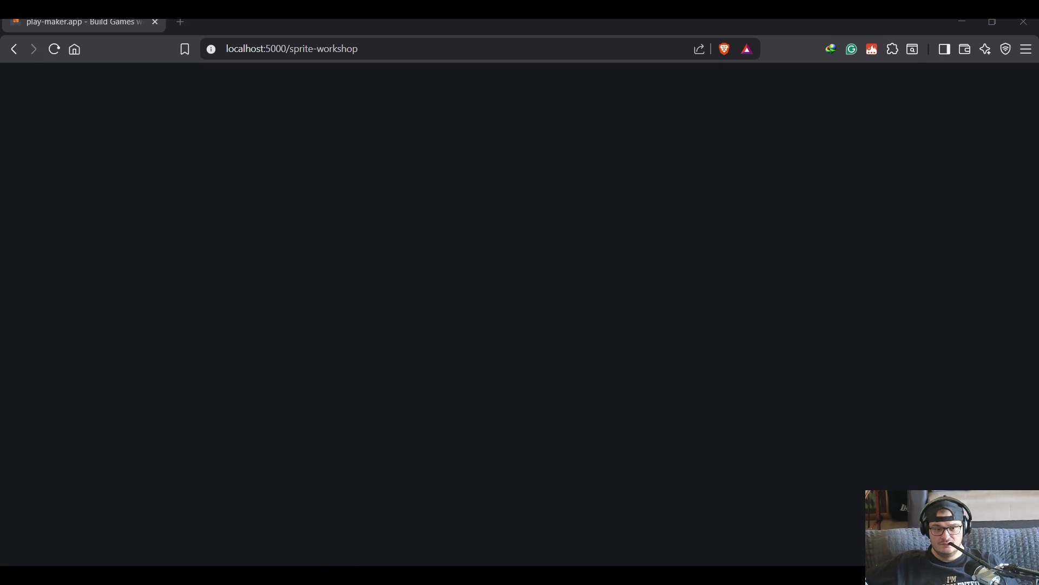
- Replace /sprite-workshop in the address with / and load the localhost:5000/editor?project suggestion
click(373, 53)
mouse_move(373, 53)
mouse_down()
mouse_move(304, 64)
mouse_move(288, 82)
mouse_up()
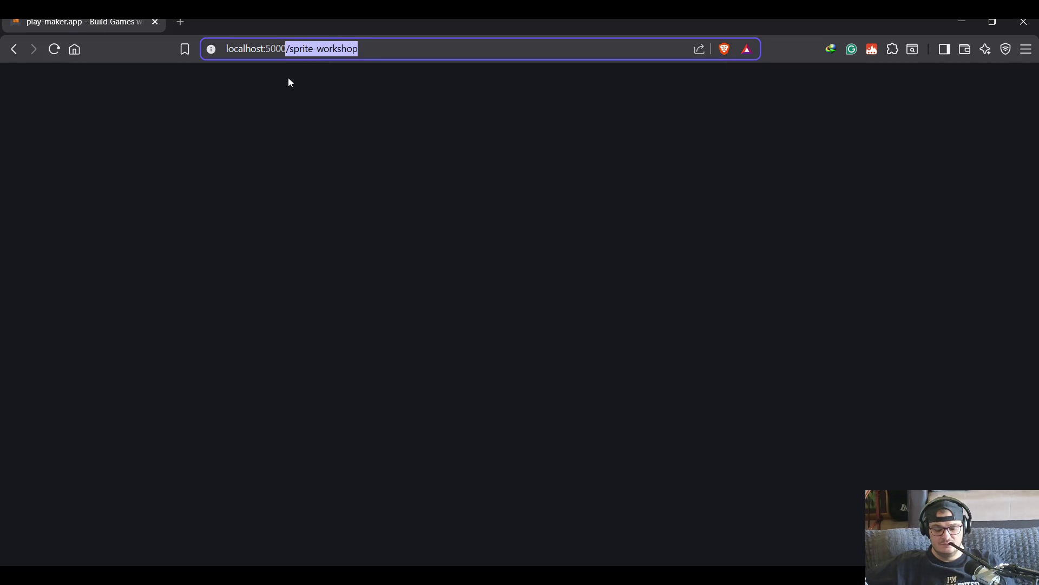
key(BackSpace)
text(/)
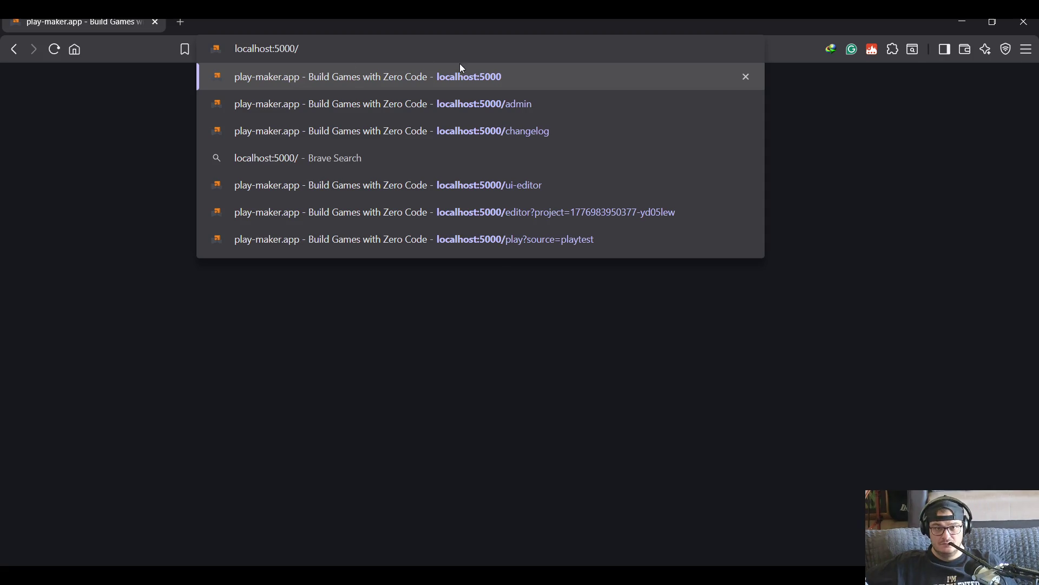
click(497, 206)
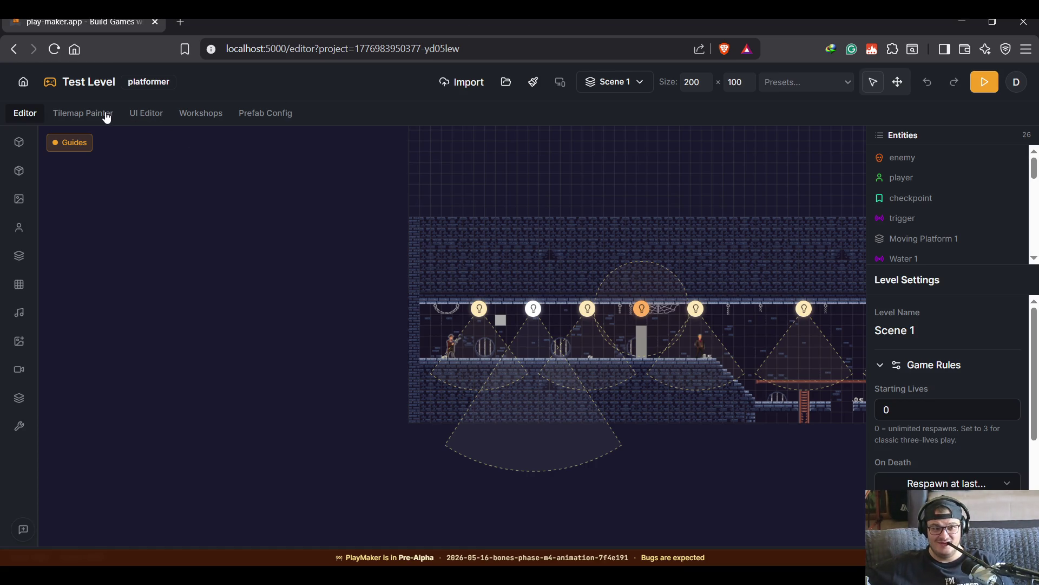
- Go to the Workshops tab in the level editor's top bar
click(199, 115)
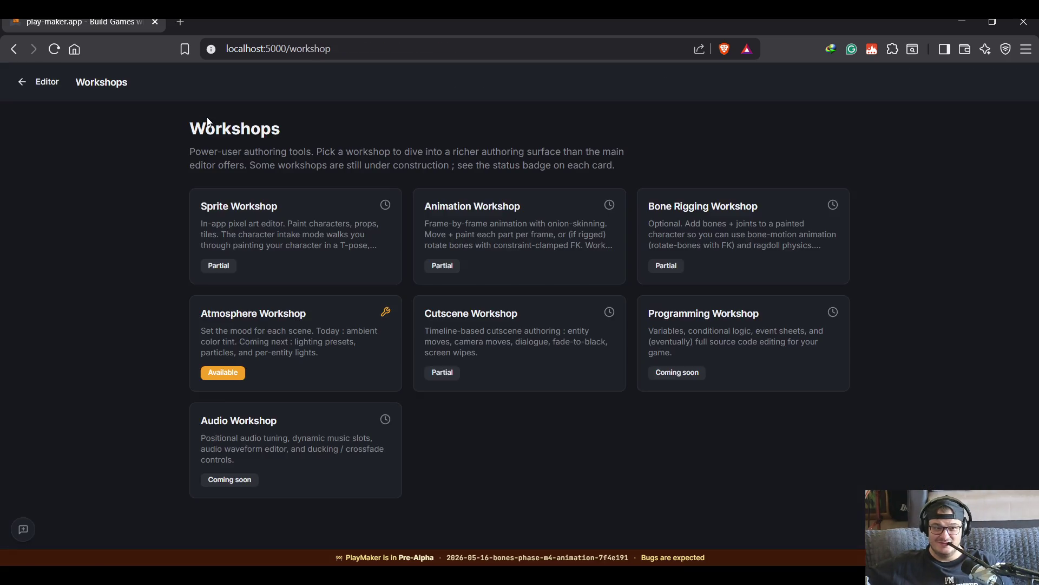
- From the Sprite Workshop card, resume the in-progress Character sprite
click(324, 228)
click(356, 249)
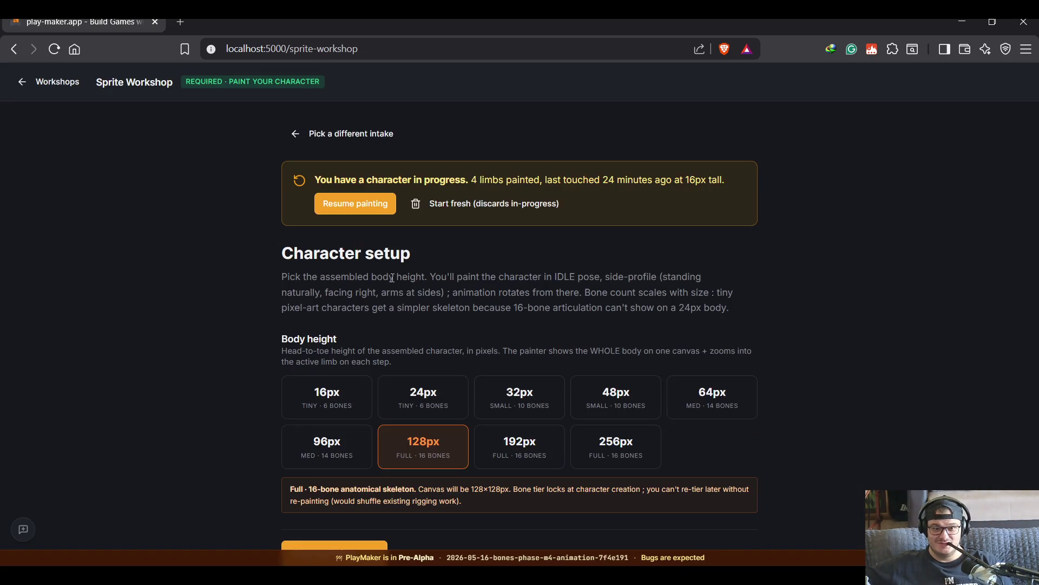
click(371, 216)
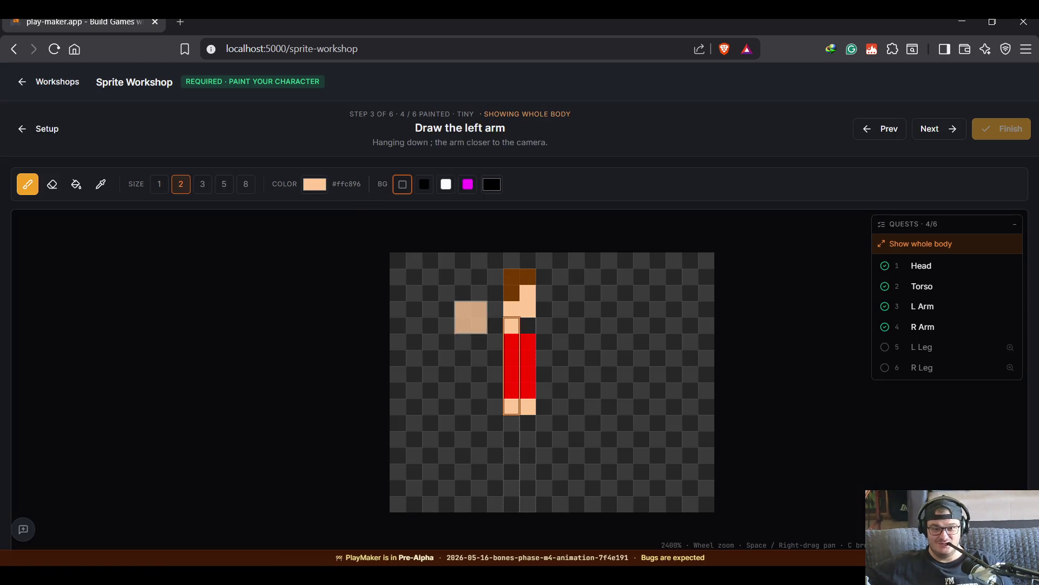
- Step through the L Arm quest and on to the R Leg quest
click(952, 311)
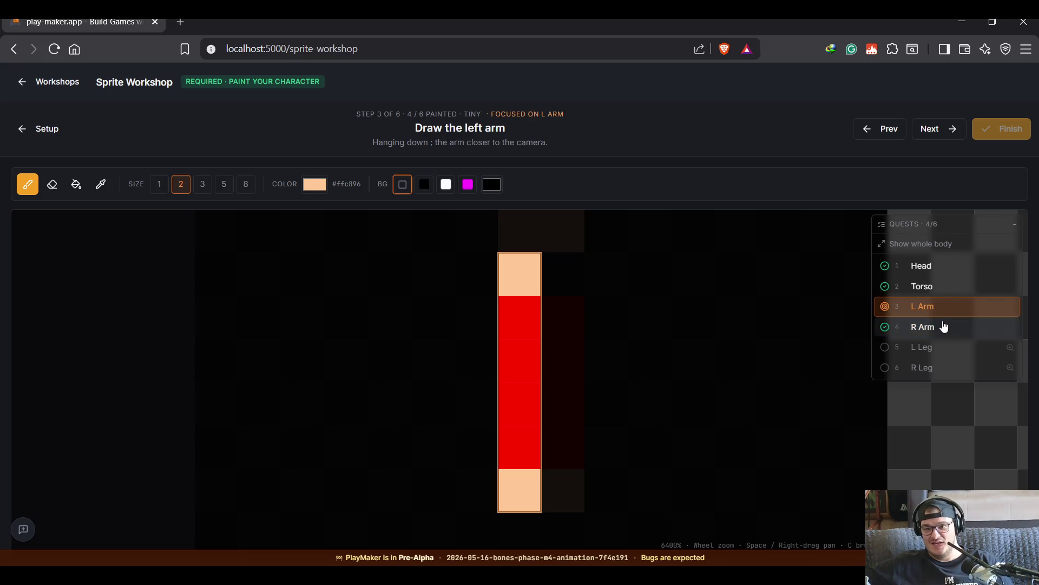
click(939, 347)
click(938, 371)
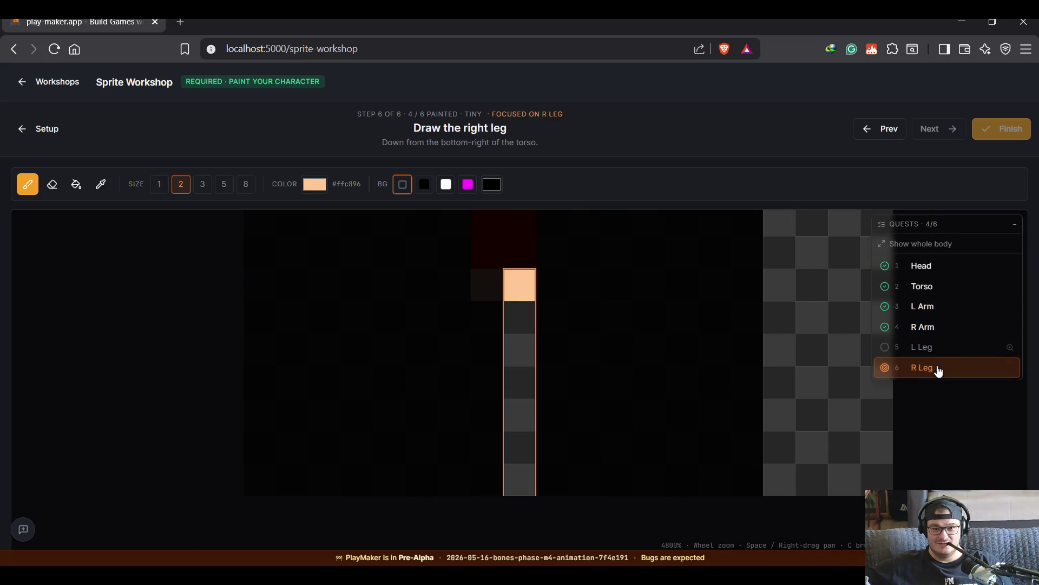
- With a 1-pixel brush, paint the L Arm's top cell red, then undo the last paint on the Torso step
click(942, 349)
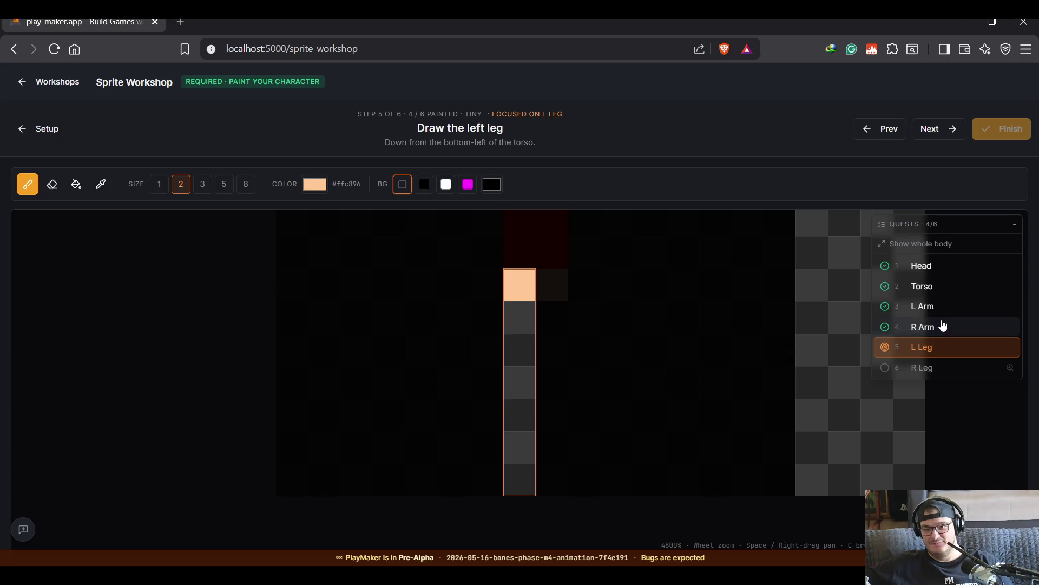
click(942, 307)
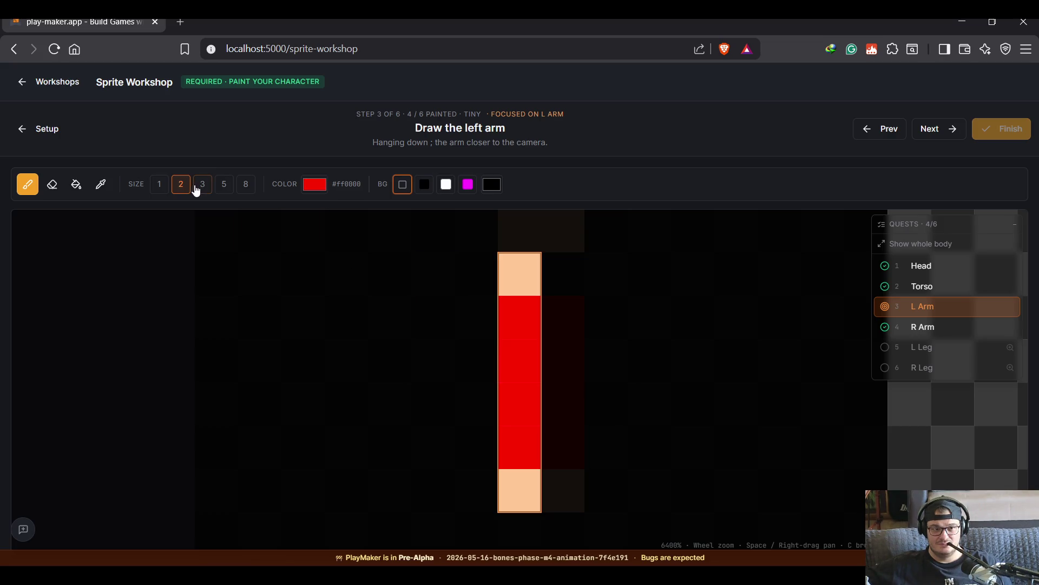
click(159, 184)
click(519, 273)
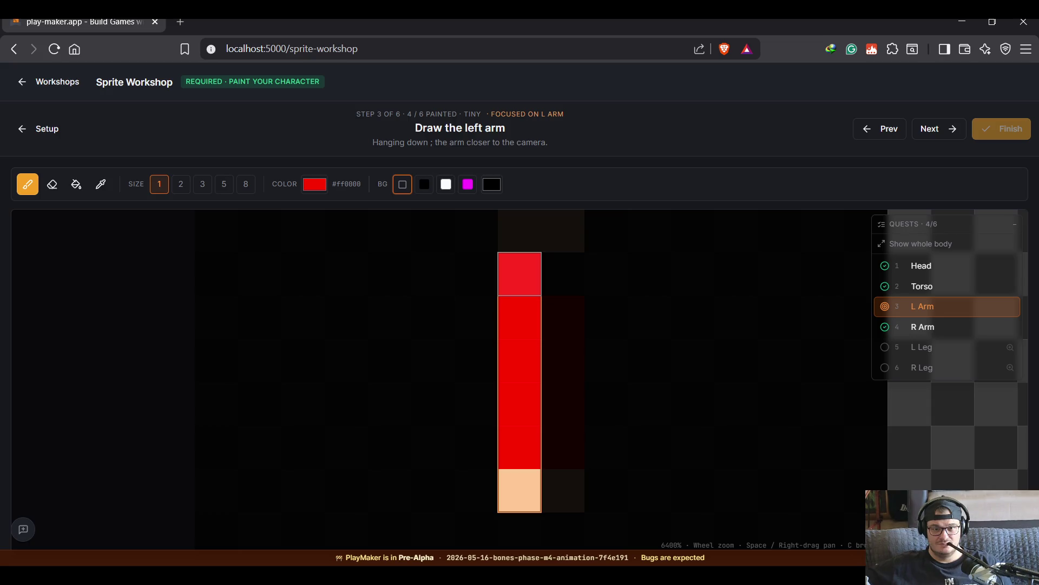
click(966, 292)
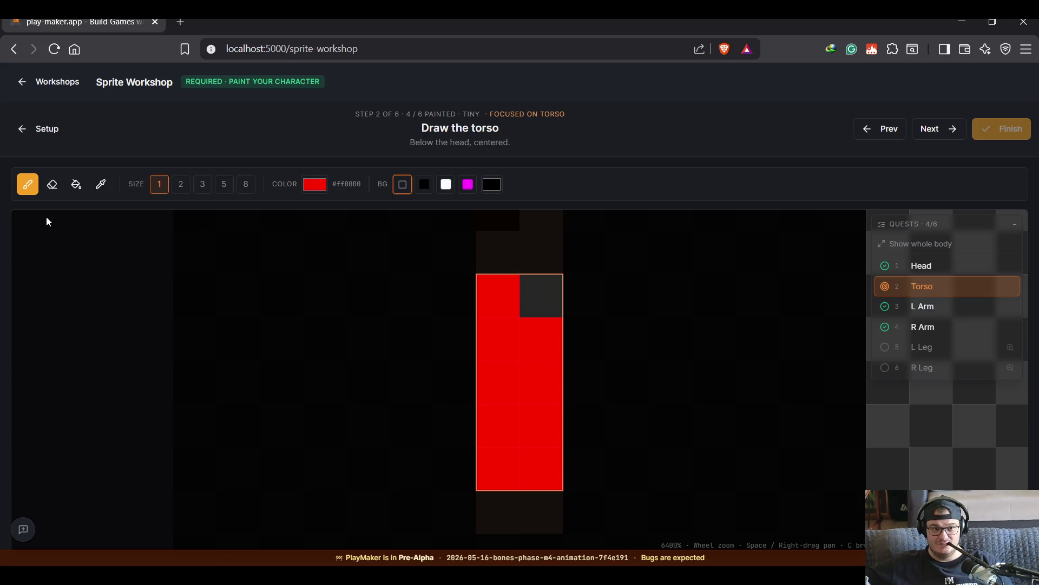
key(ctrl+z)
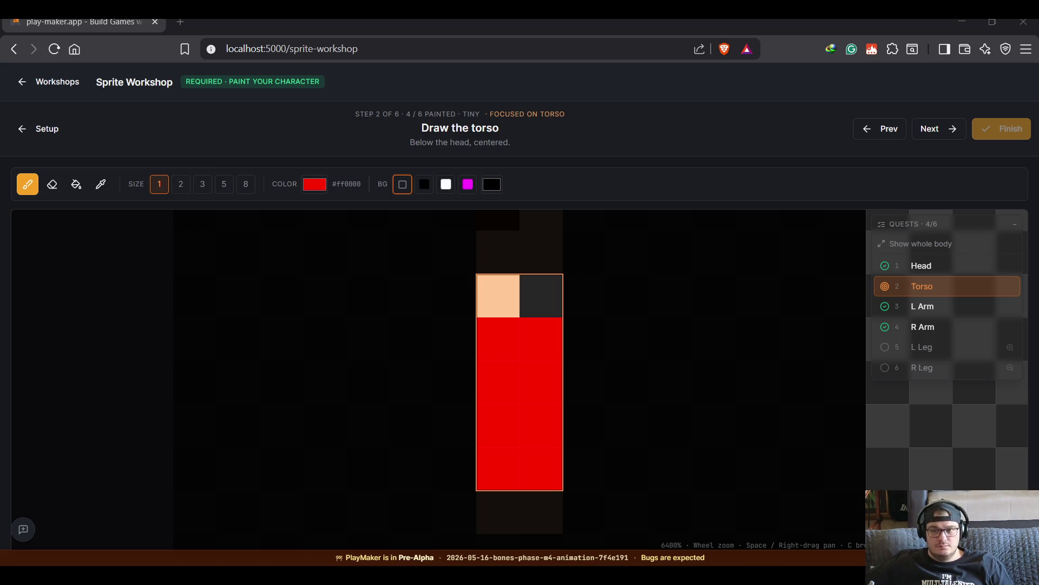
- Zoom the canvas out to view the red torso under the head
scroll(606, 447, down, 4)
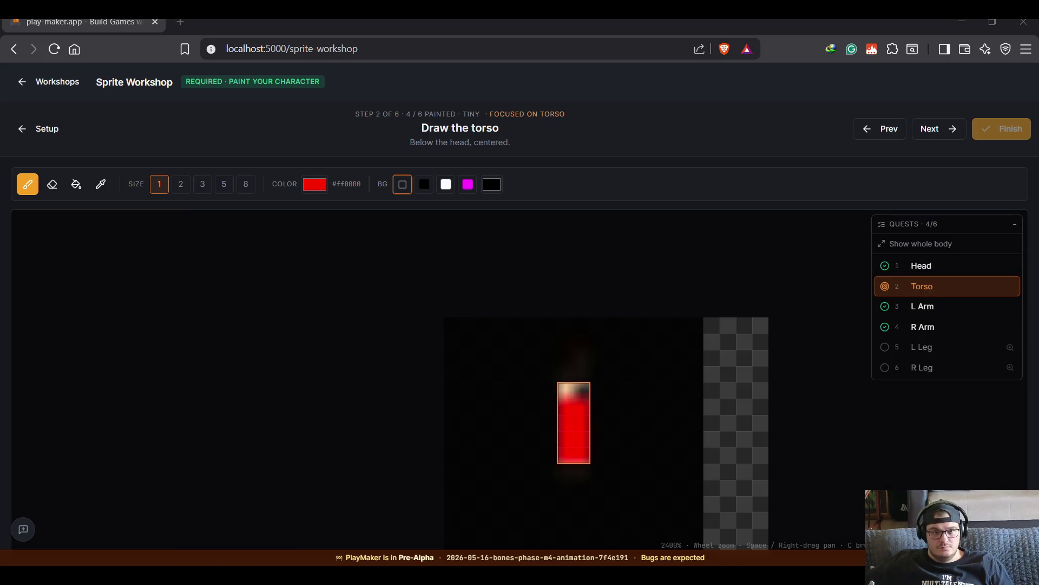